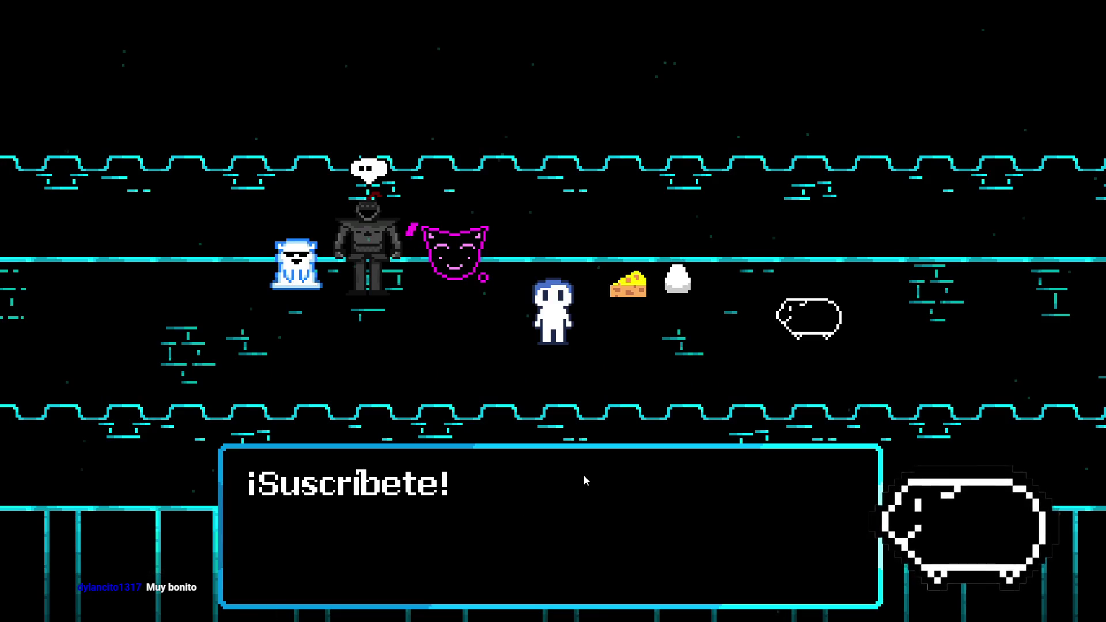
Dismiss the Suscríbete message, talk to the group once more and close it again
key(z)
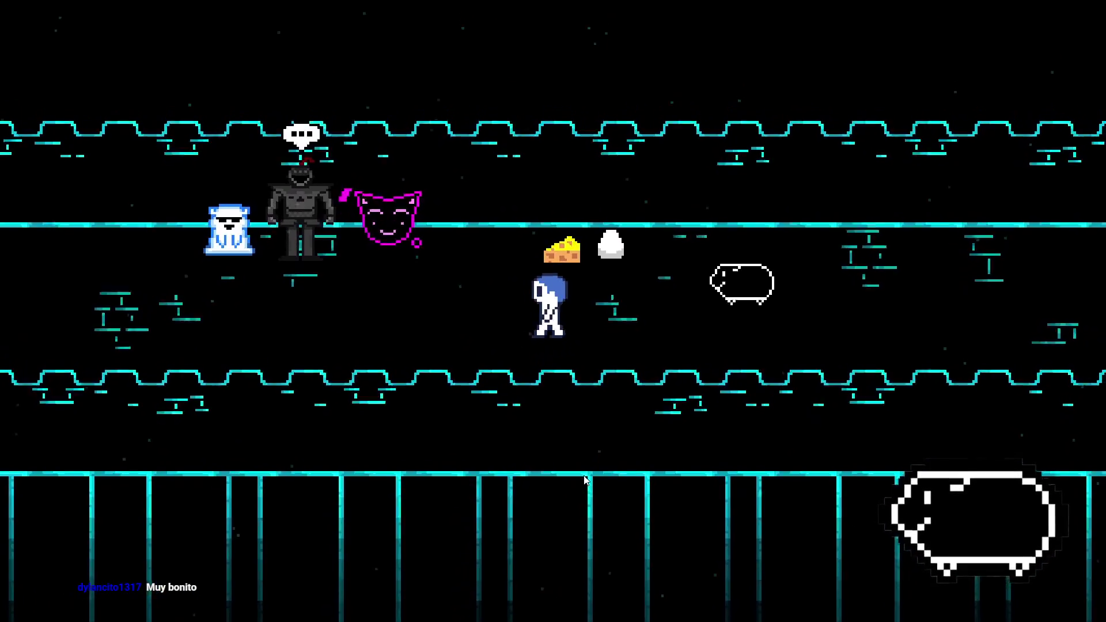
key(Left)
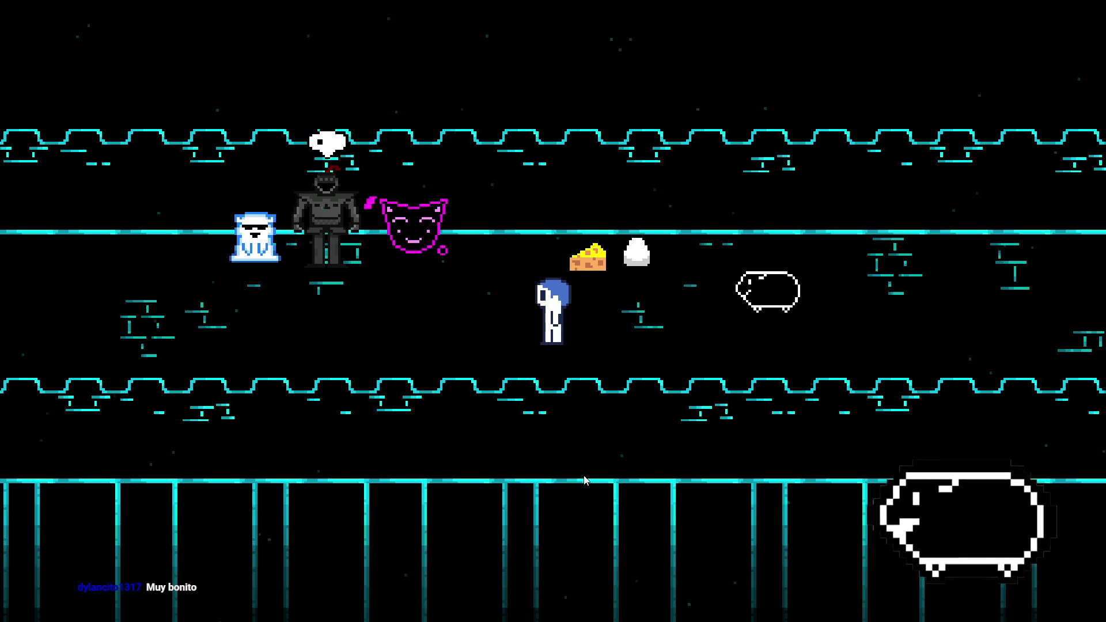
key(Down)
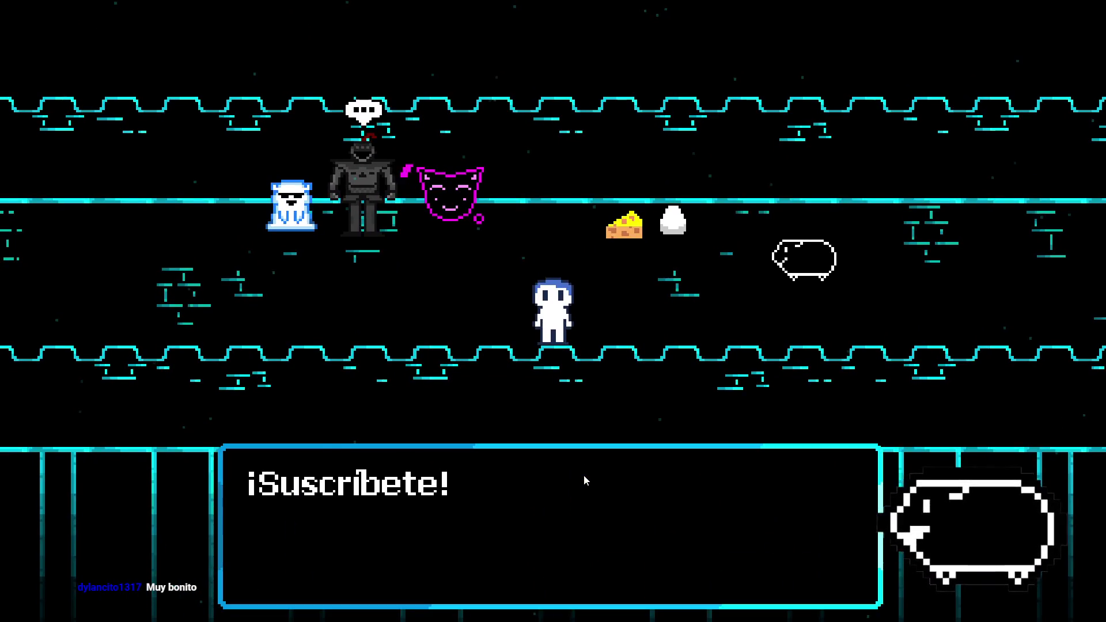
key(z)
Wander around the companions, then head right along the corridor away from the group
key(Right)
key(Left)
key(Up)
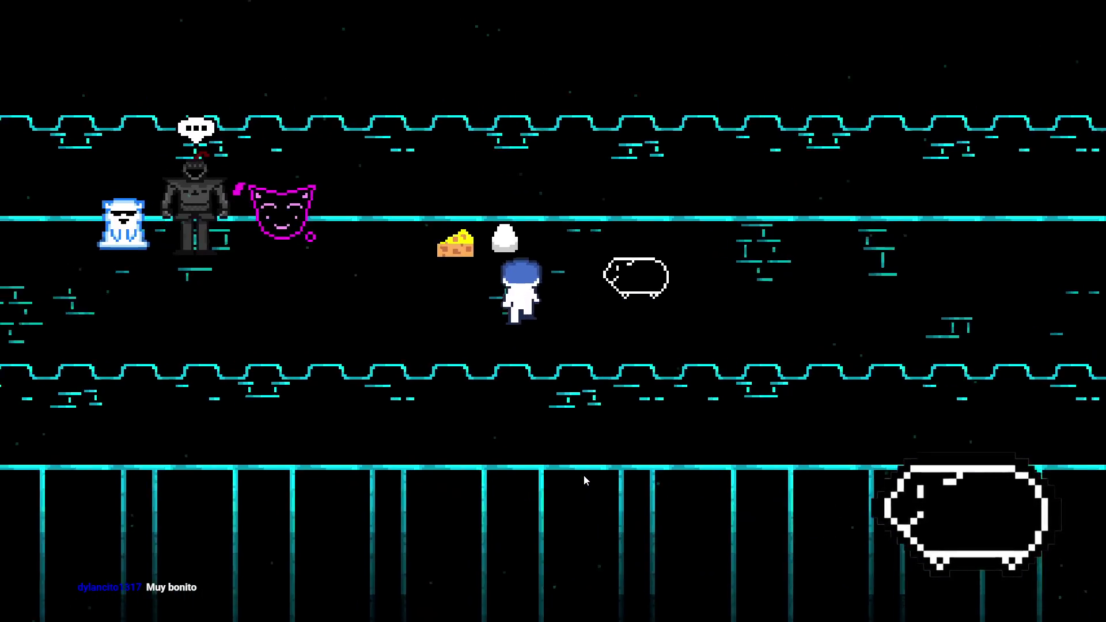
key(Left)
key(Up)
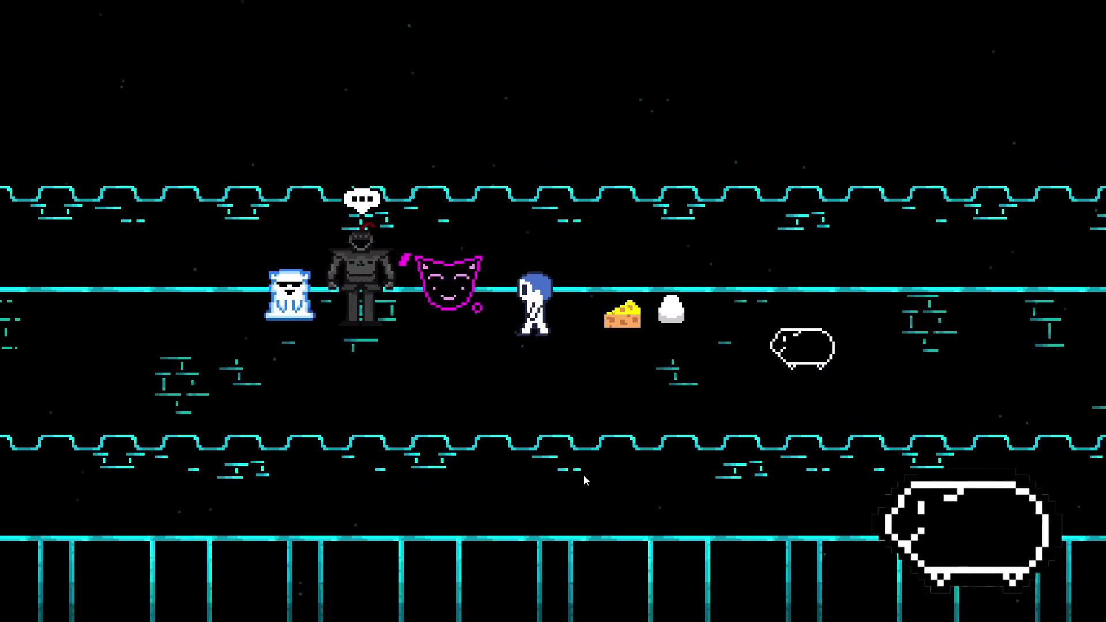
key(Down)
key(Up)
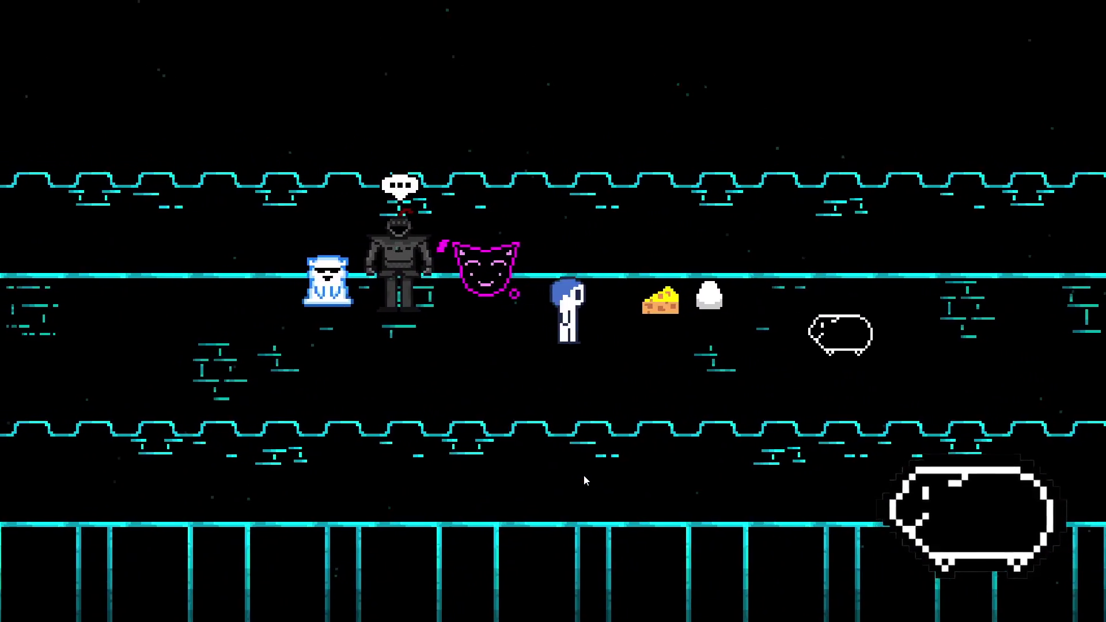
key(Down)
key(Right)
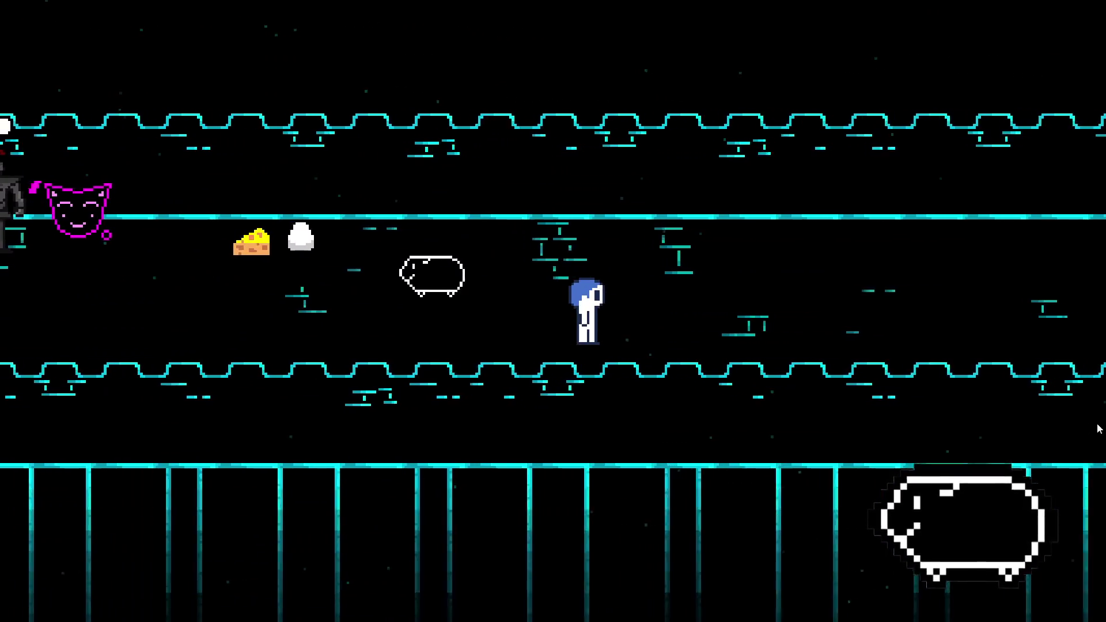
key(Up)
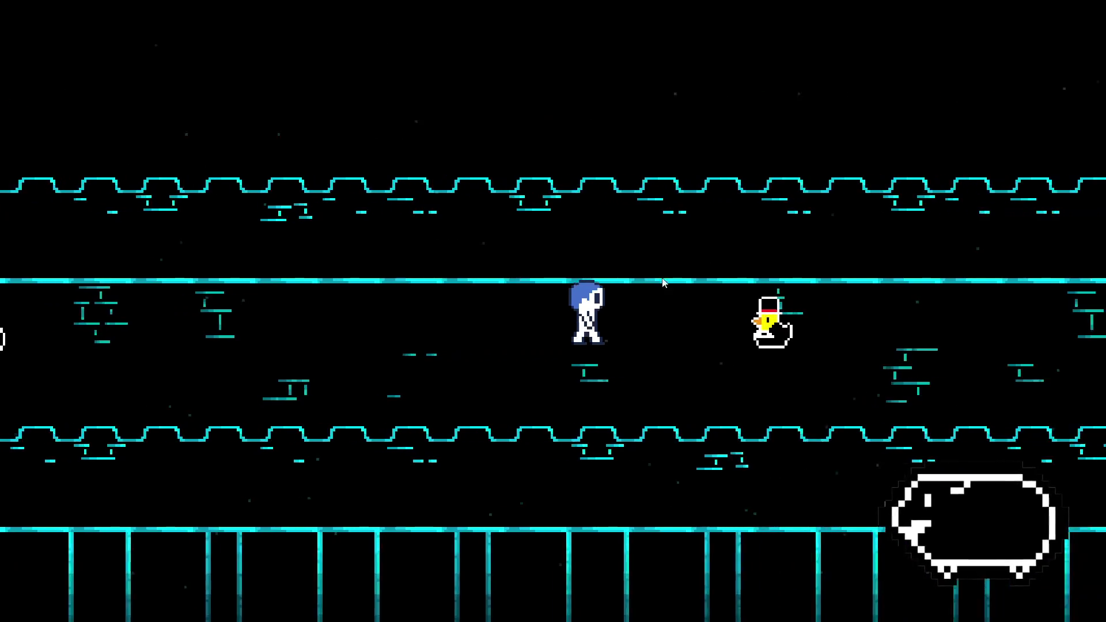
Reach the top-hatted duck, weigh the two encounter options and confirm the bag option
key(Right)
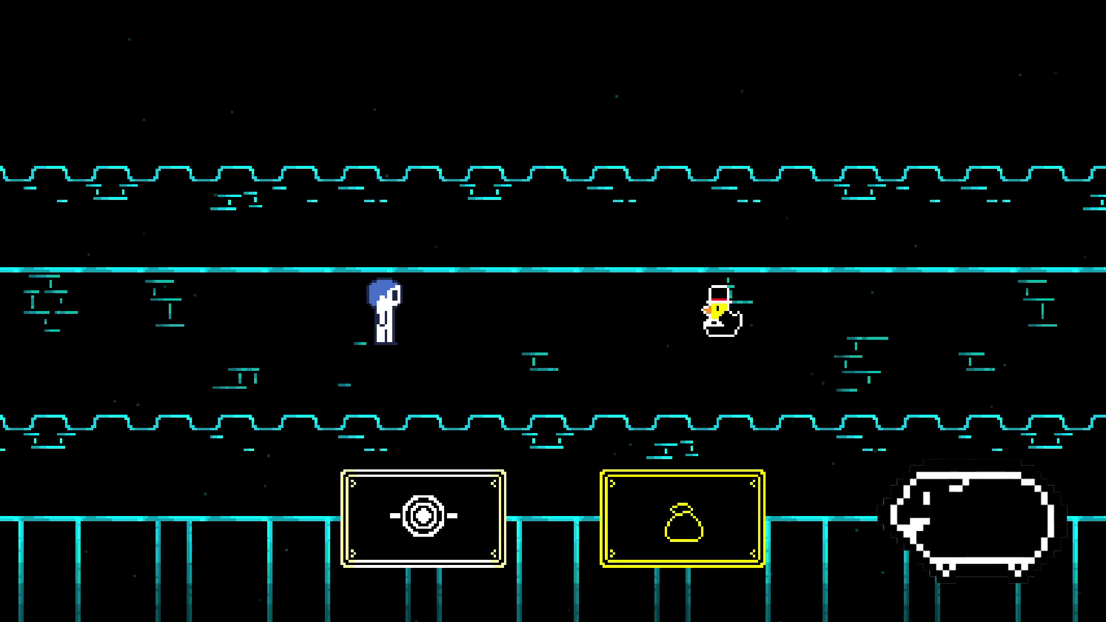
key(Left)
key(Right)
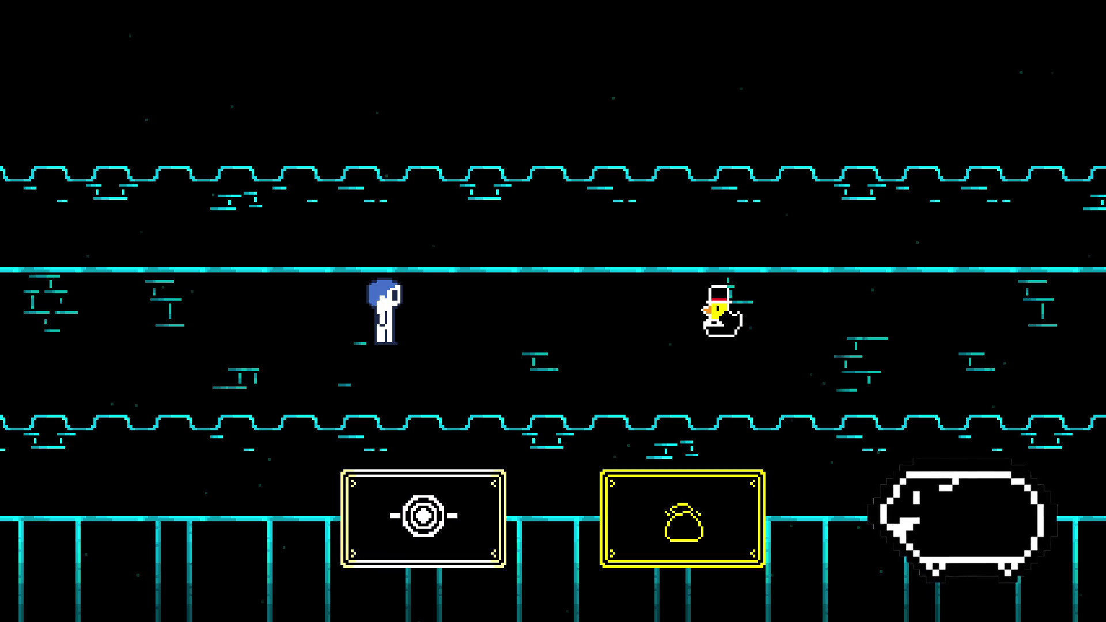
key(Left)
key(Right)
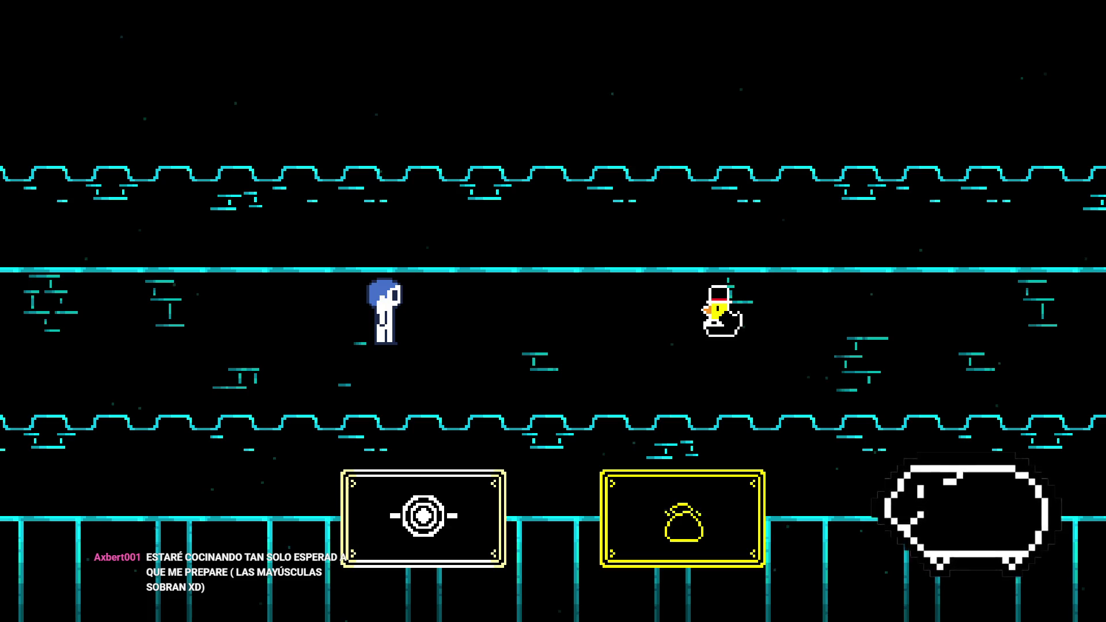
key(Left)
key(Right)
key(z)
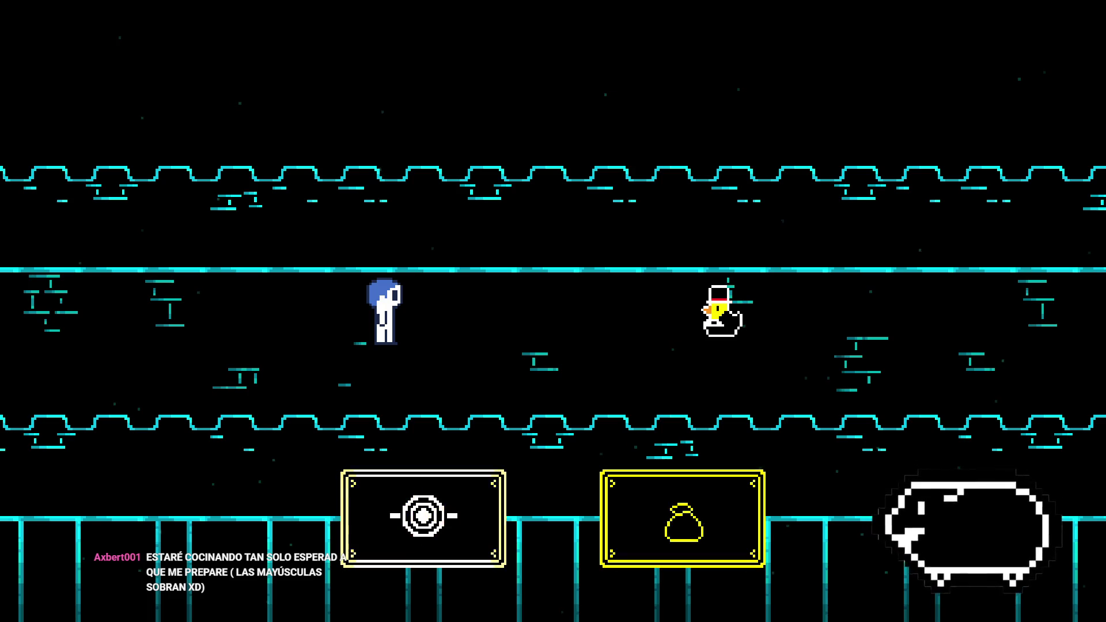
In the sword/face submenu, settle on the face choice
key(Left)
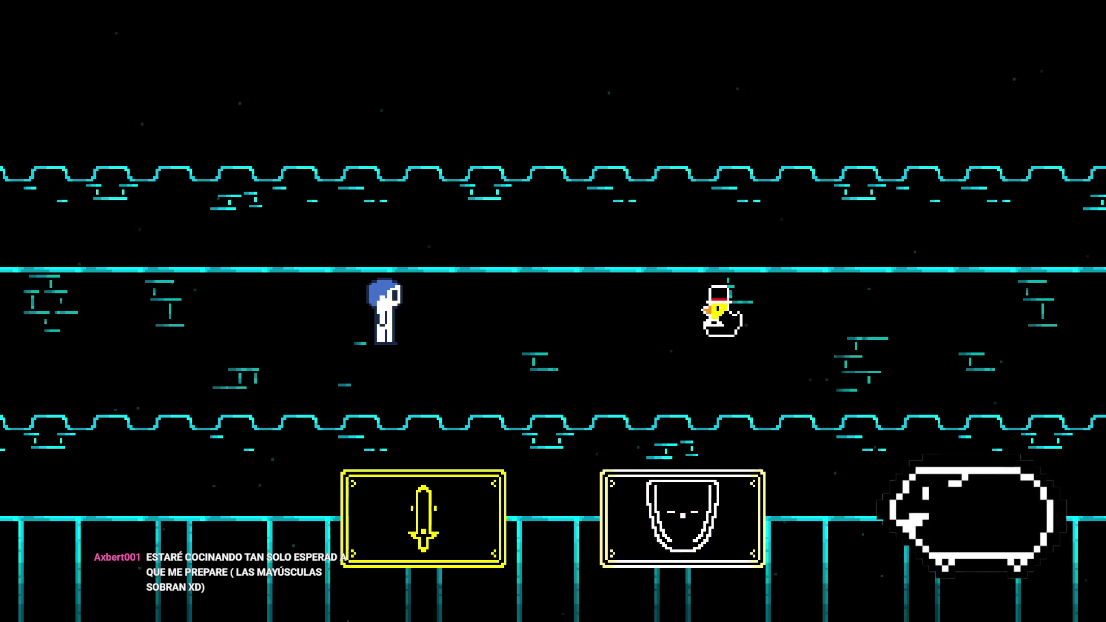
key(Right)
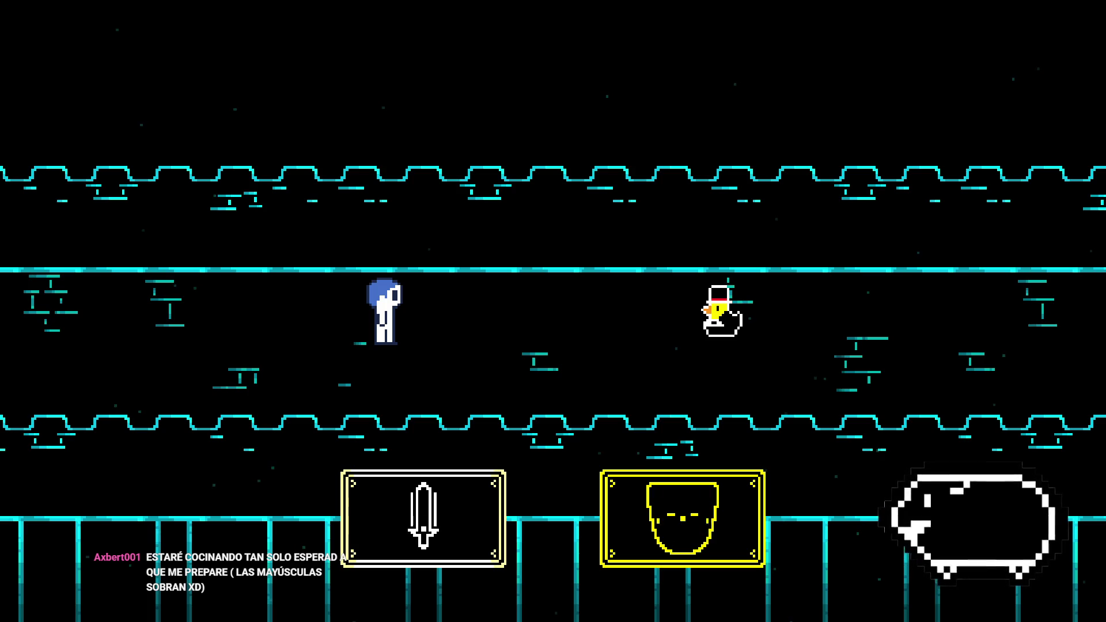
Start the fight with the face choice and dodge the duck's first QUAK projectile stream
key(z)
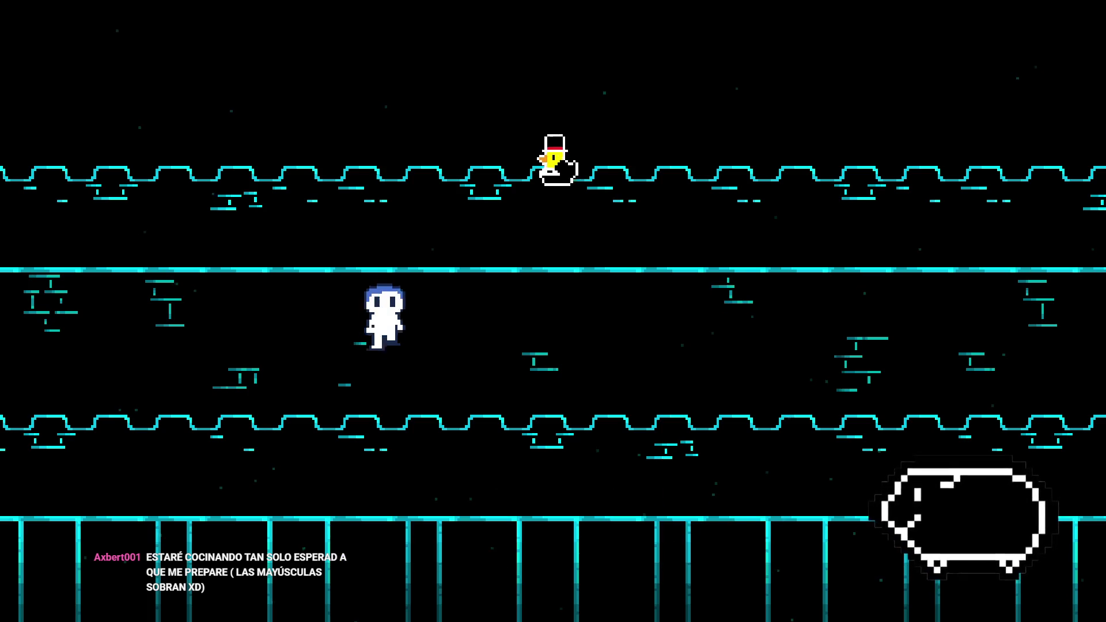
key(Right)
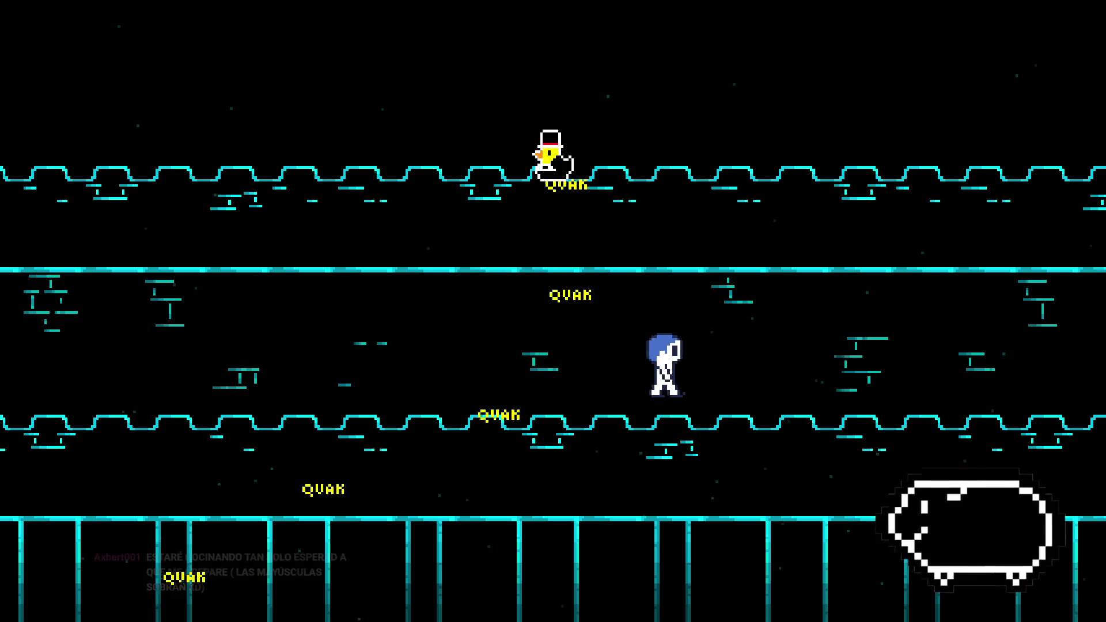
key(Down)
key(Up)
key(Left)
key(Left)
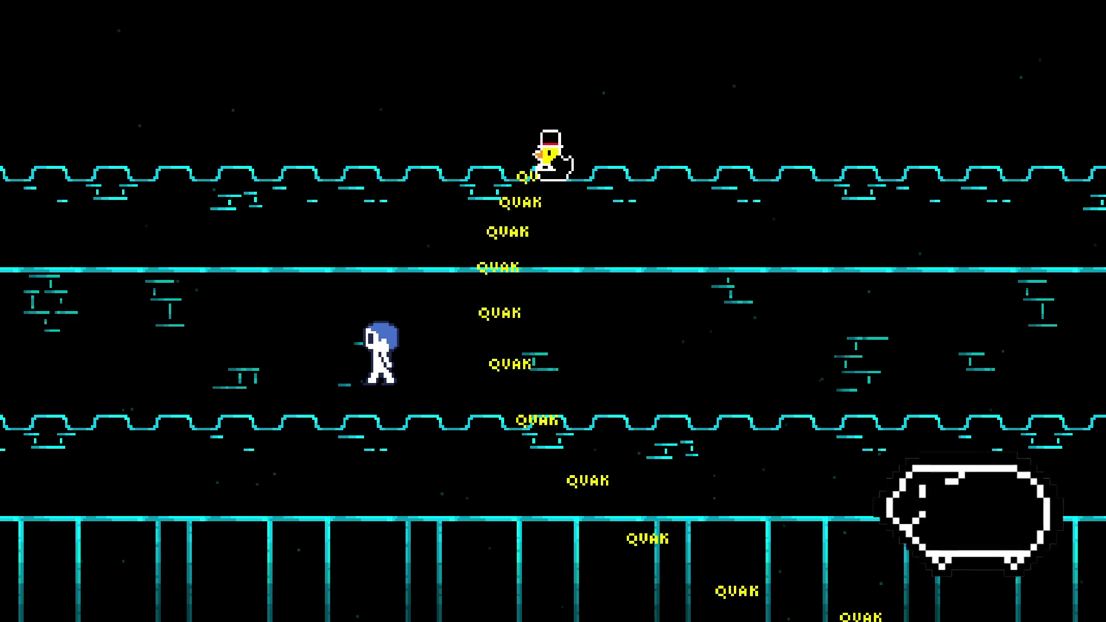
key(Up)
key(Right)
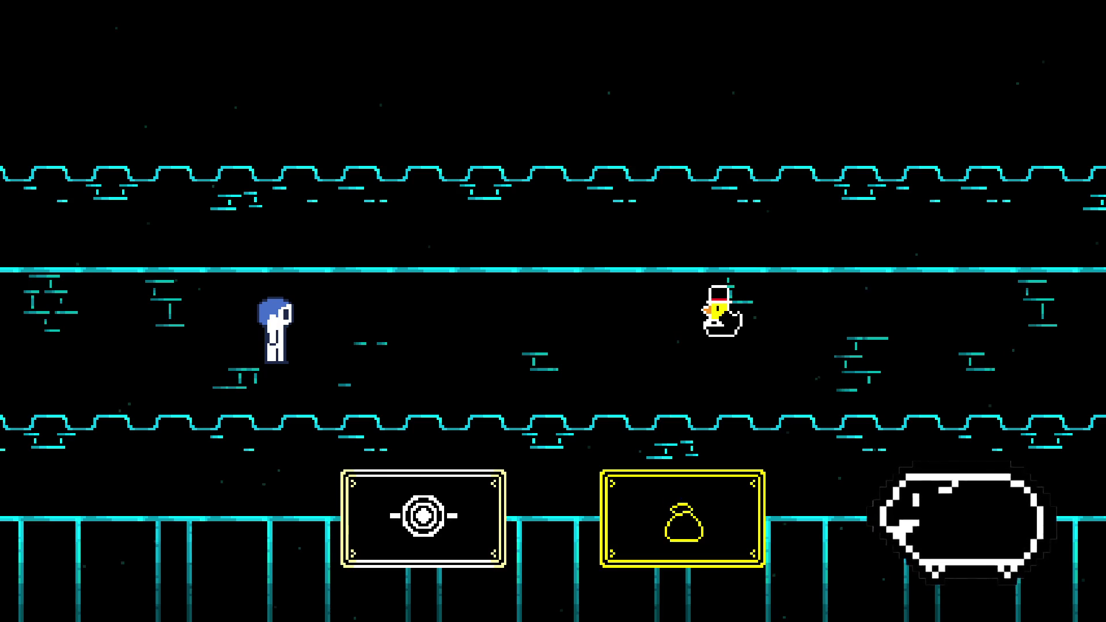
Confirm the next battle choices and weave left and right out of the QUAK streams
key(z)
key(Right)
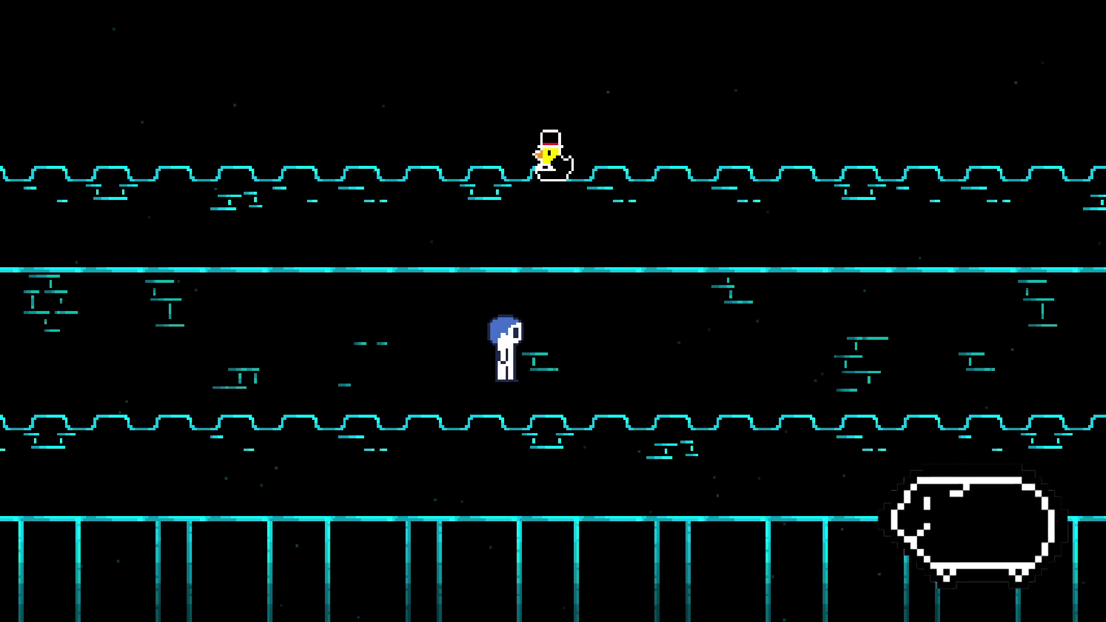
key(Left)
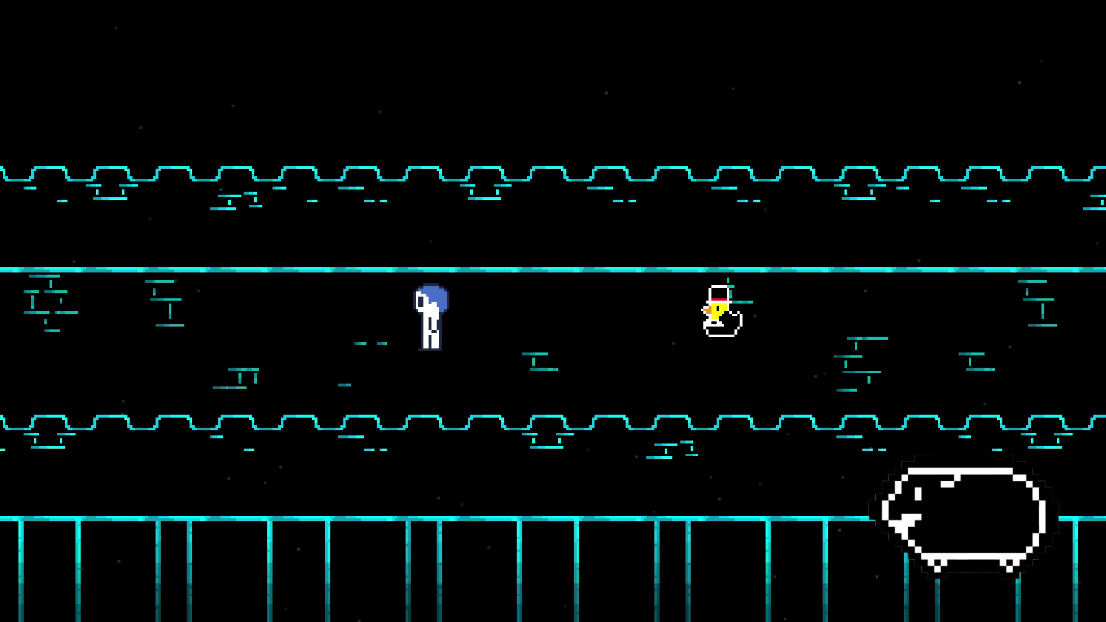
key(z)
key(z)
key(Right)
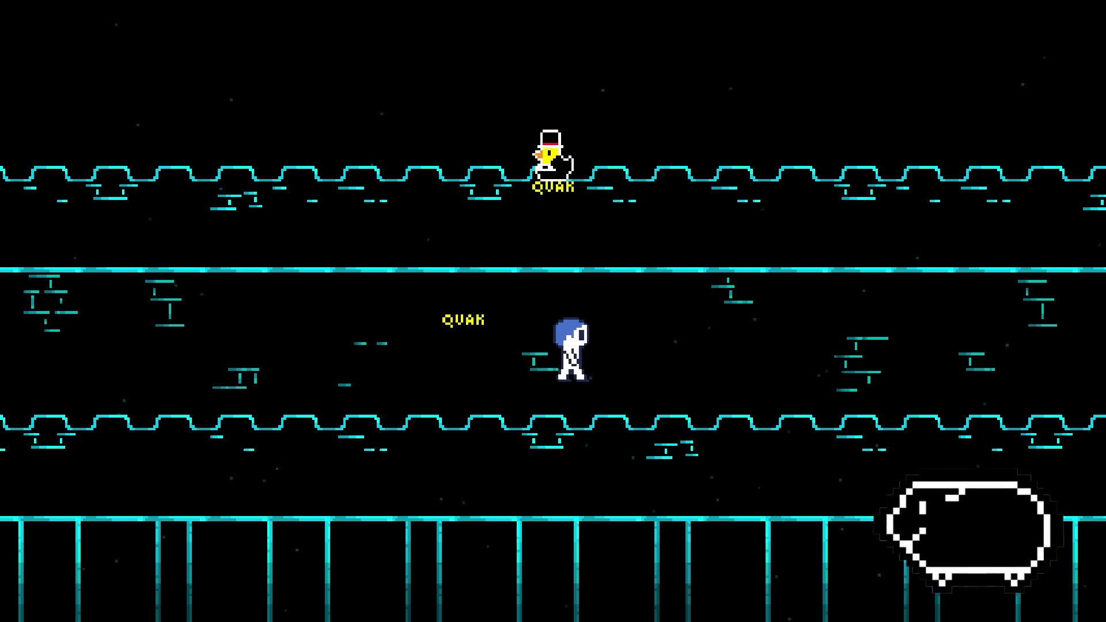
key(Left)
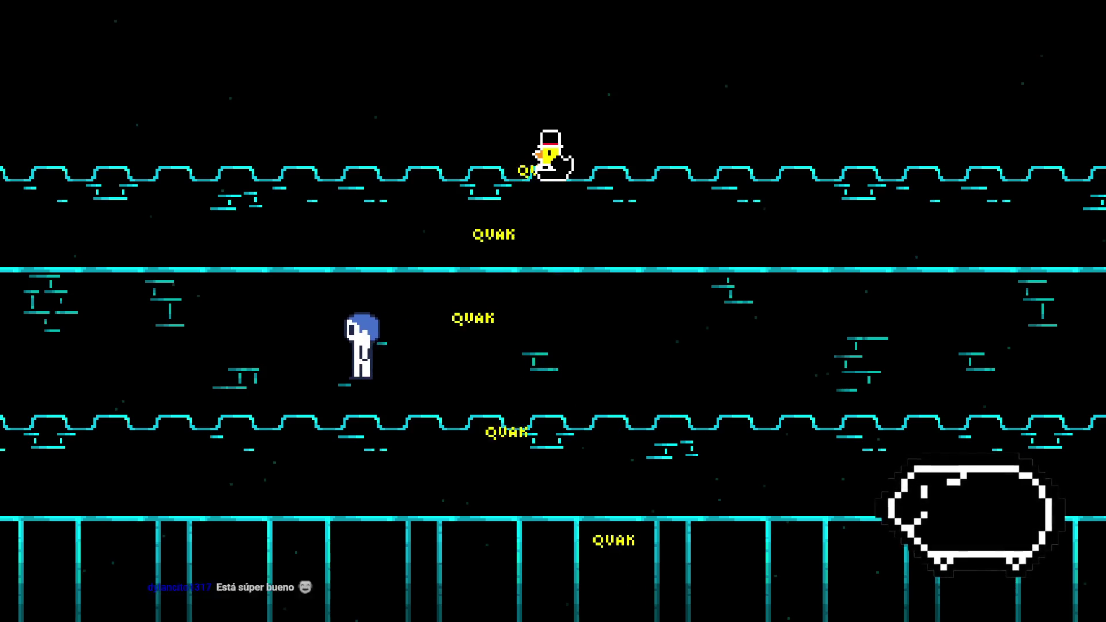
key(Right)
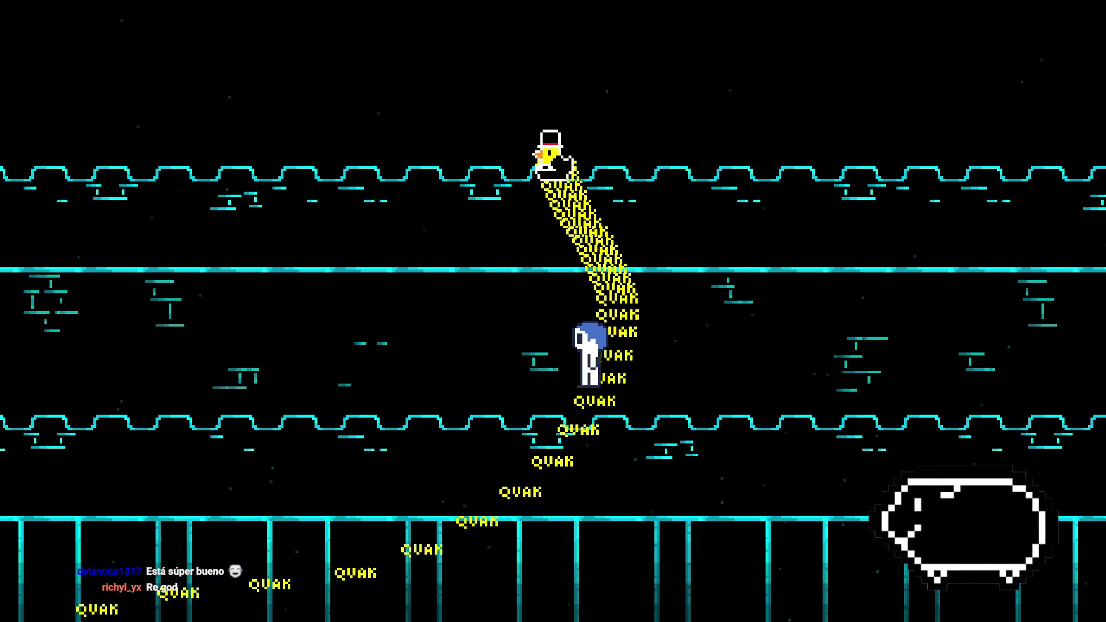
key(Left)
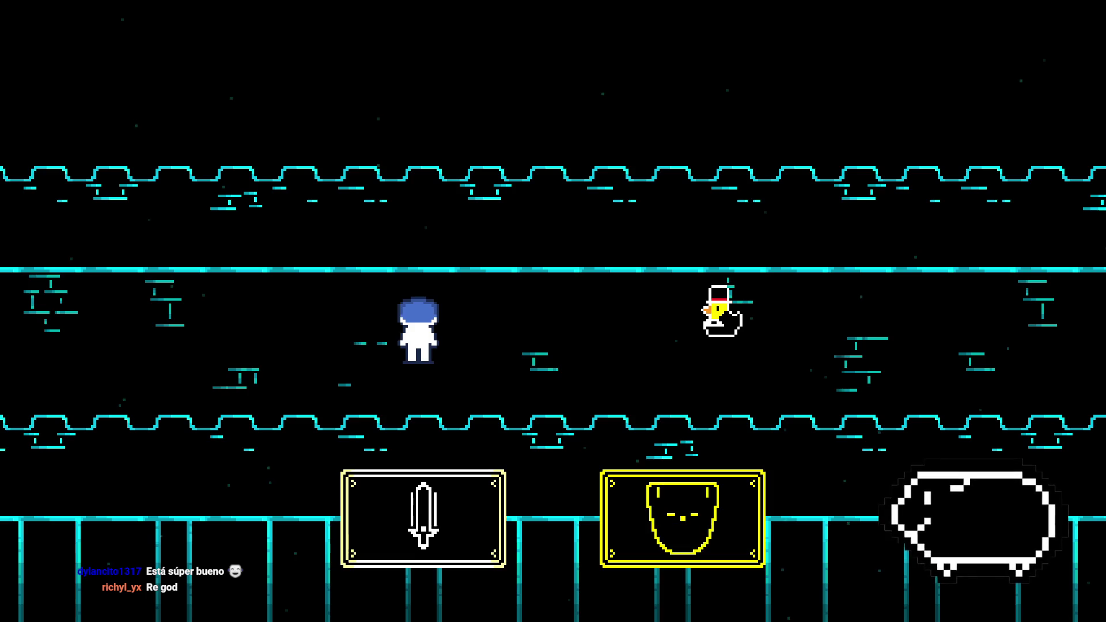
Confirm another battle choice and run right and up away from the quacks
key(z)
key(Right)
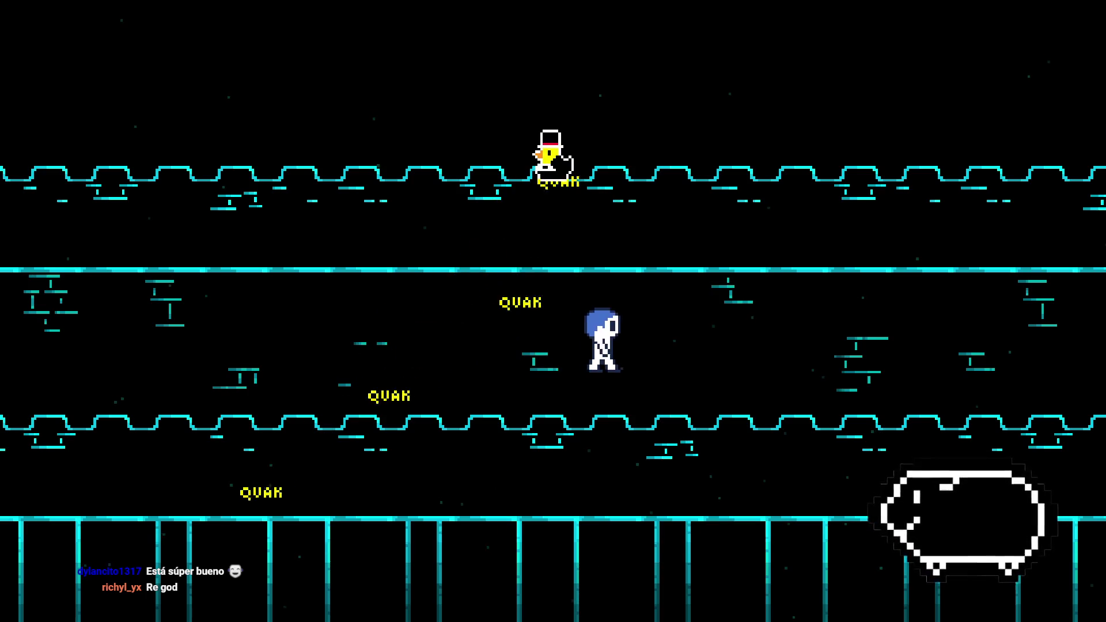
key(Right)
key(Up)
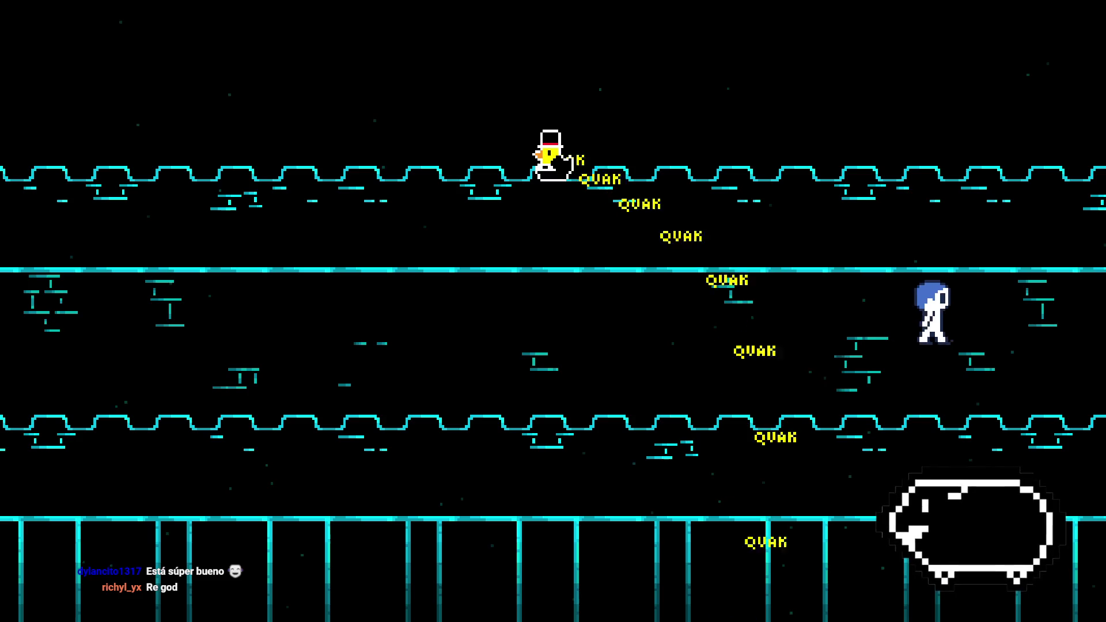
key(Right)
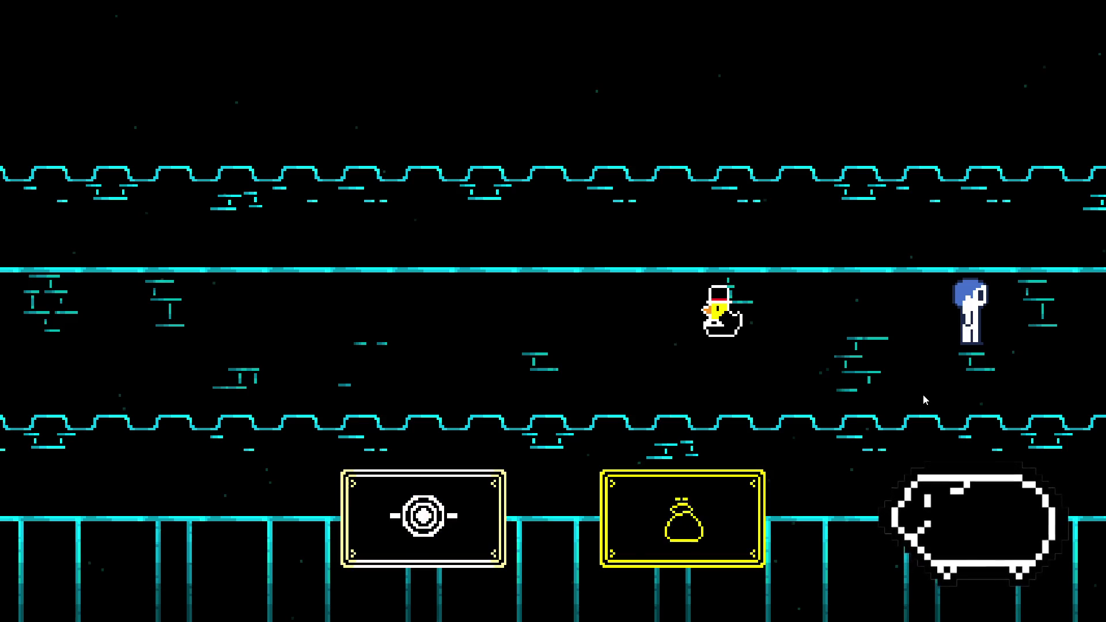
Use items and the second battle option against the duck until the fight ends
key(z)
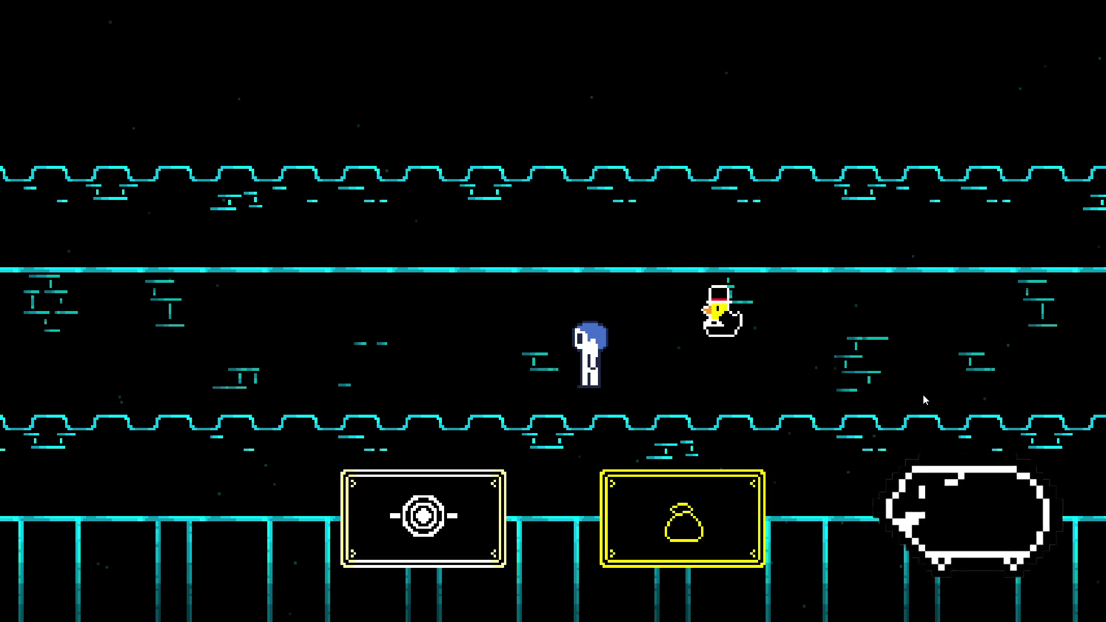
key(Down)
key(z)
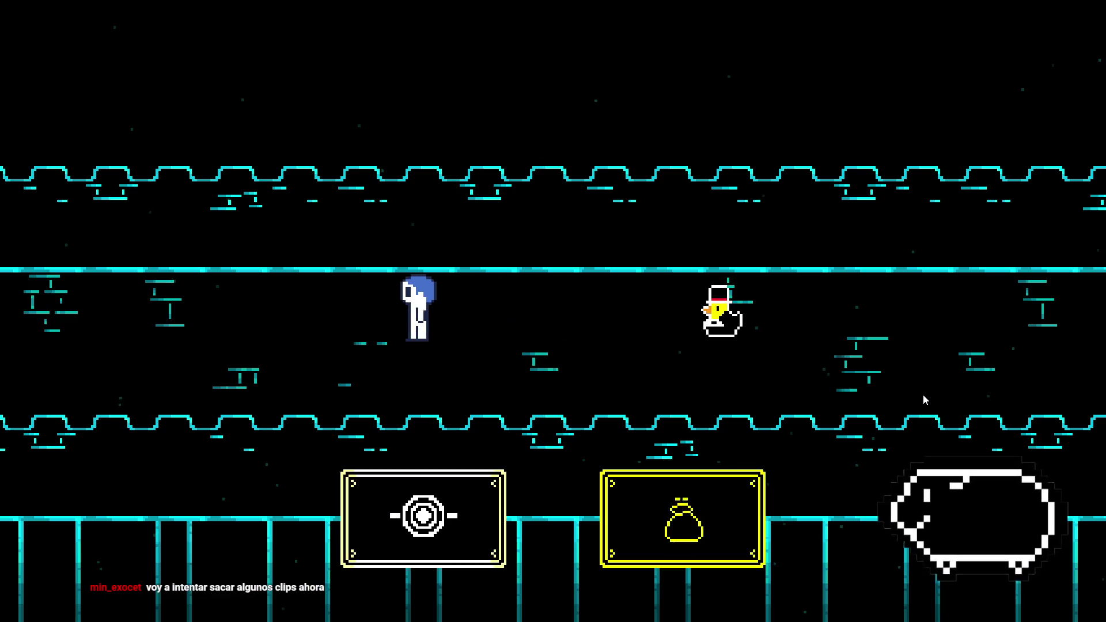
key(Right)
key(z)
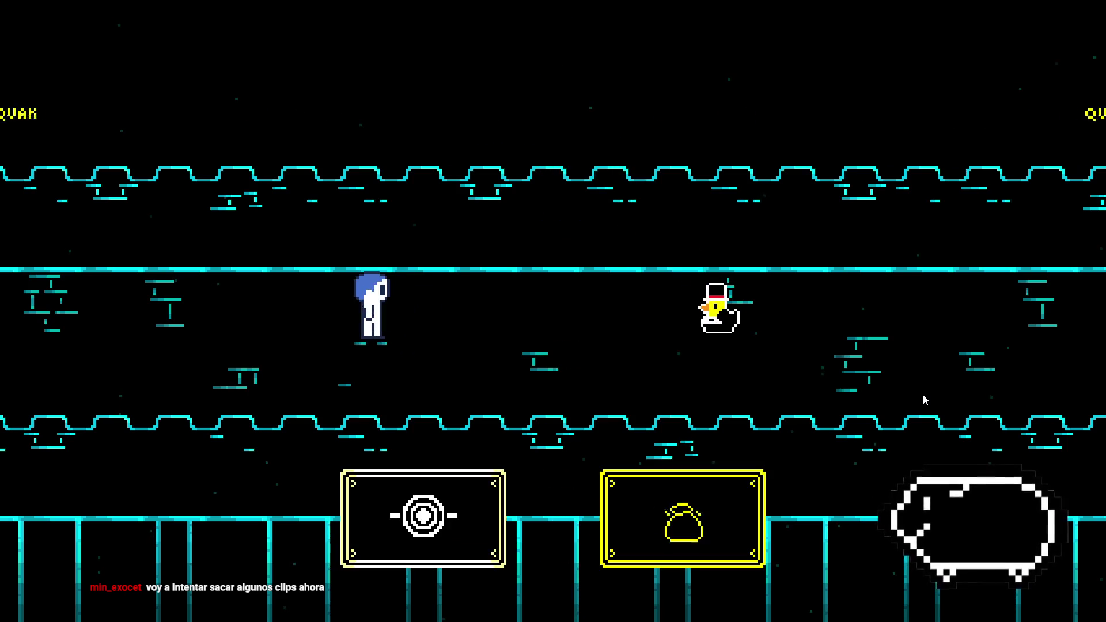
key(z)
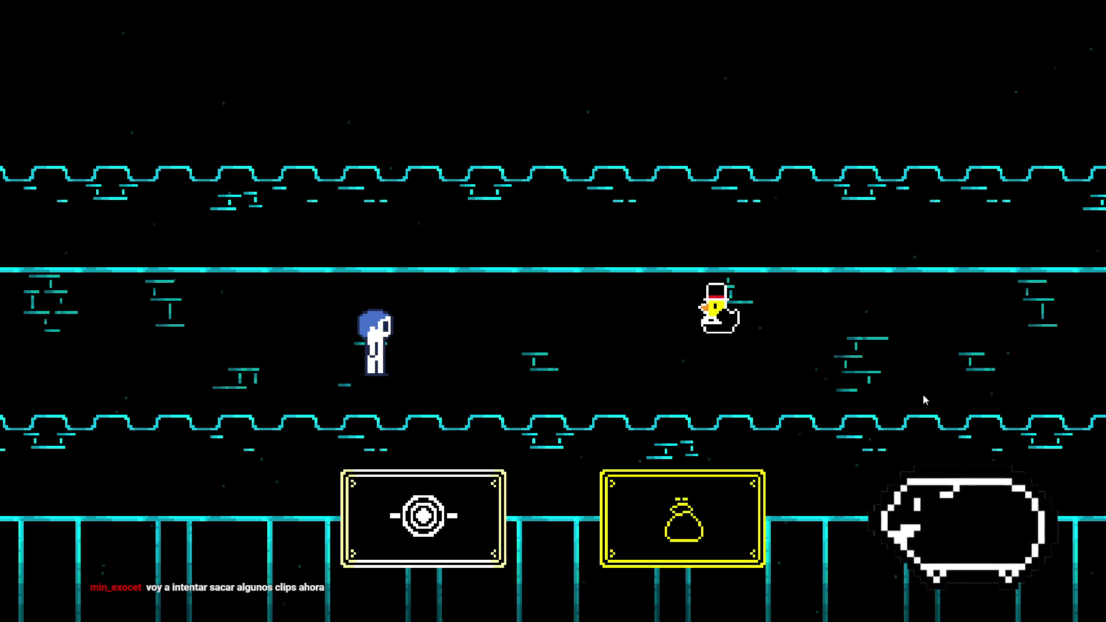
key(z)
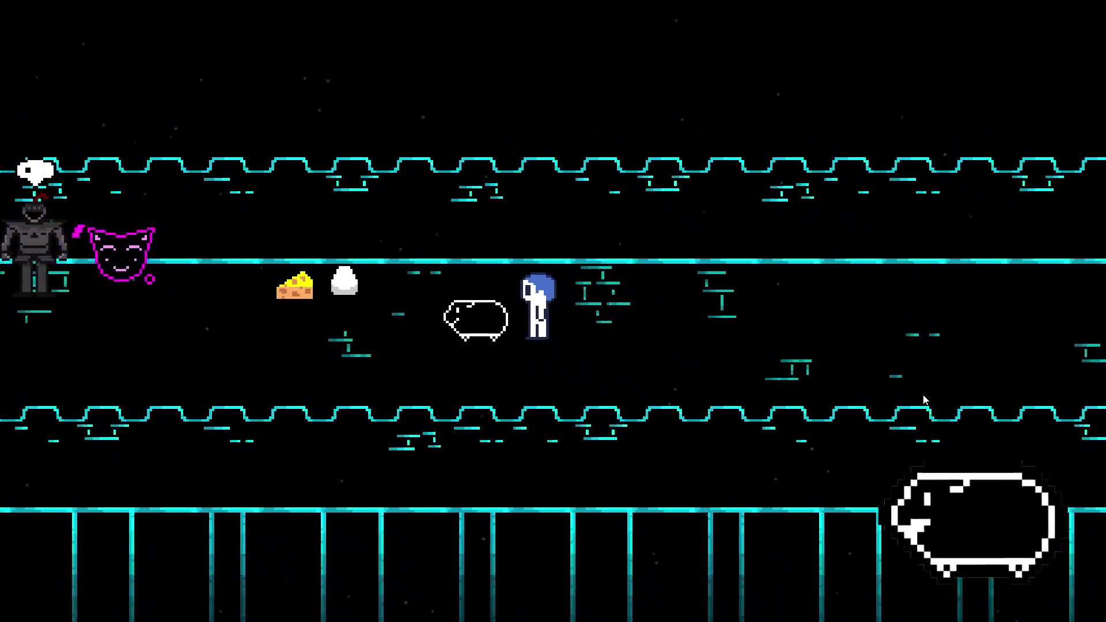
Close the sheep dialogue and walk left along the corridor past the armoured figure
key(z)
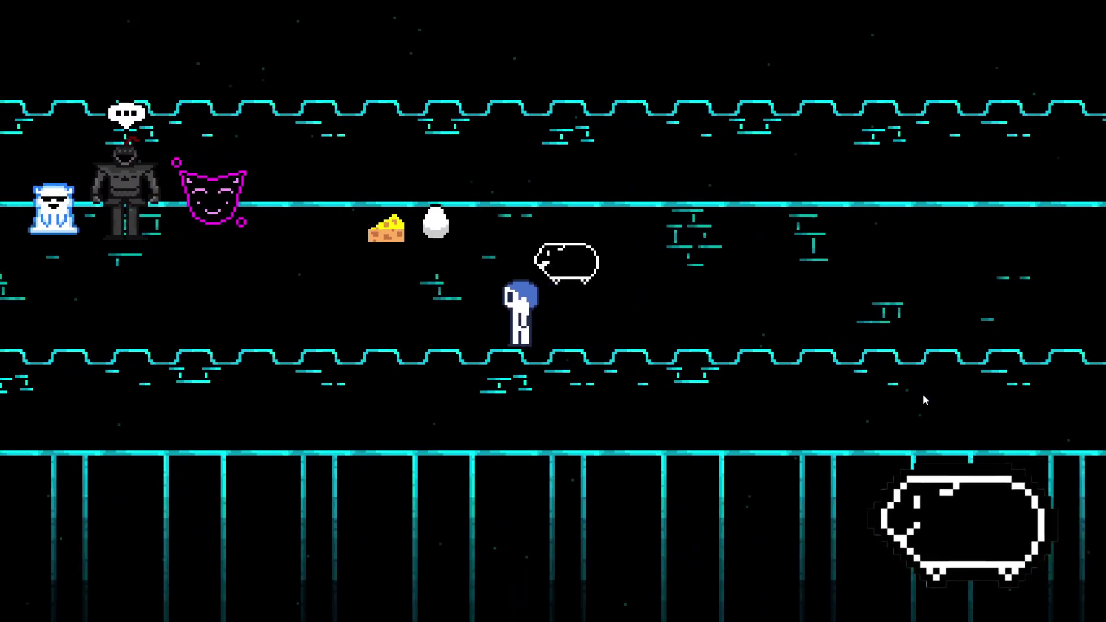
key(Left)
key(Up)
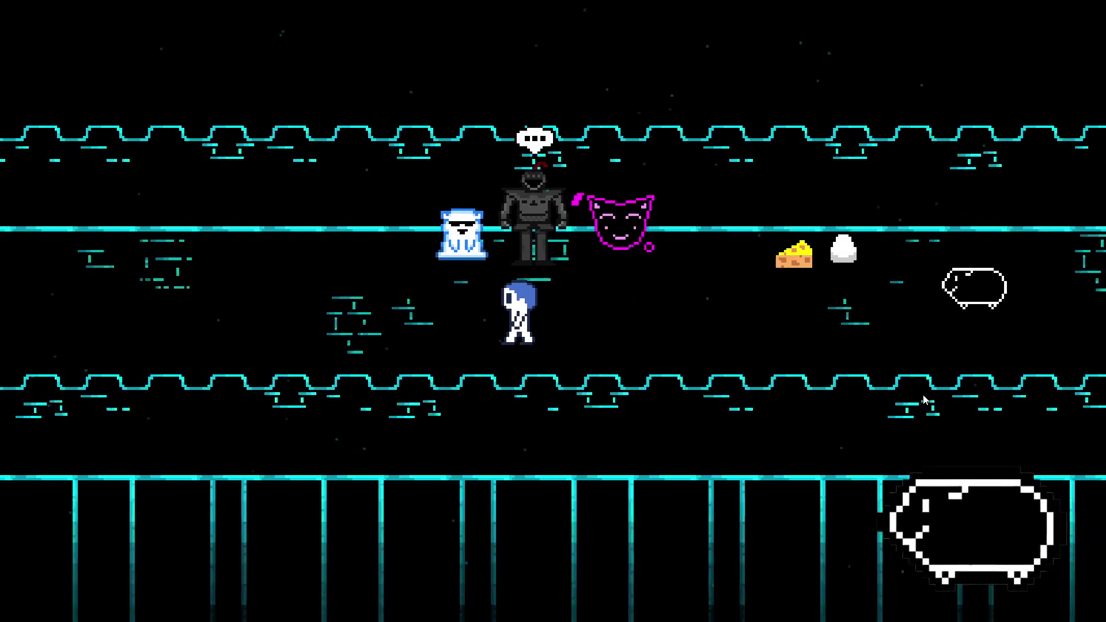
key(Left)
key(Down)
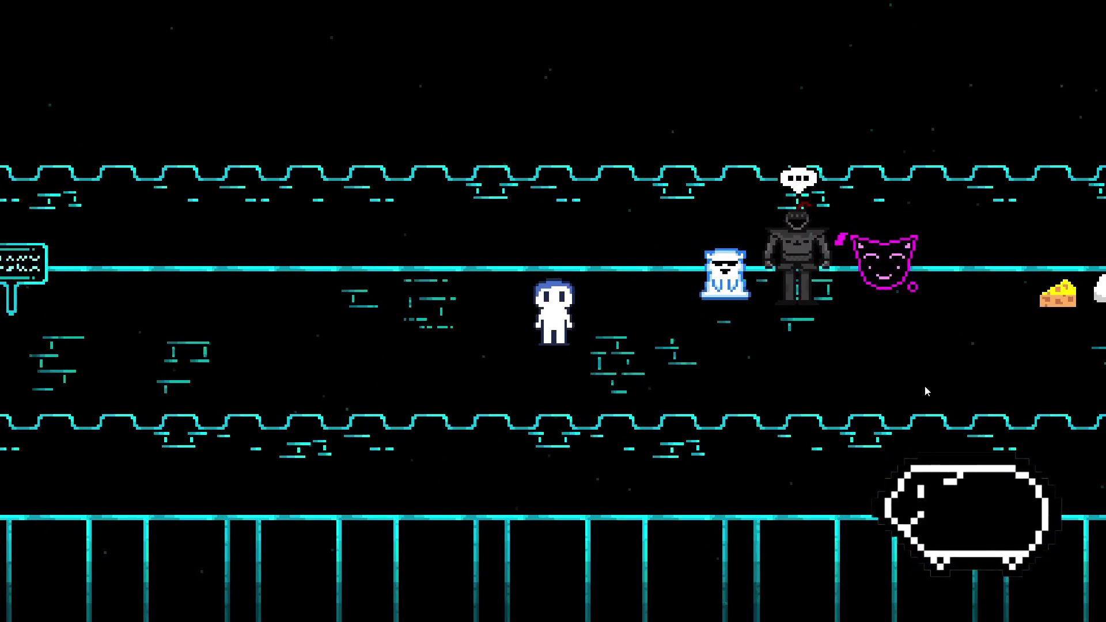